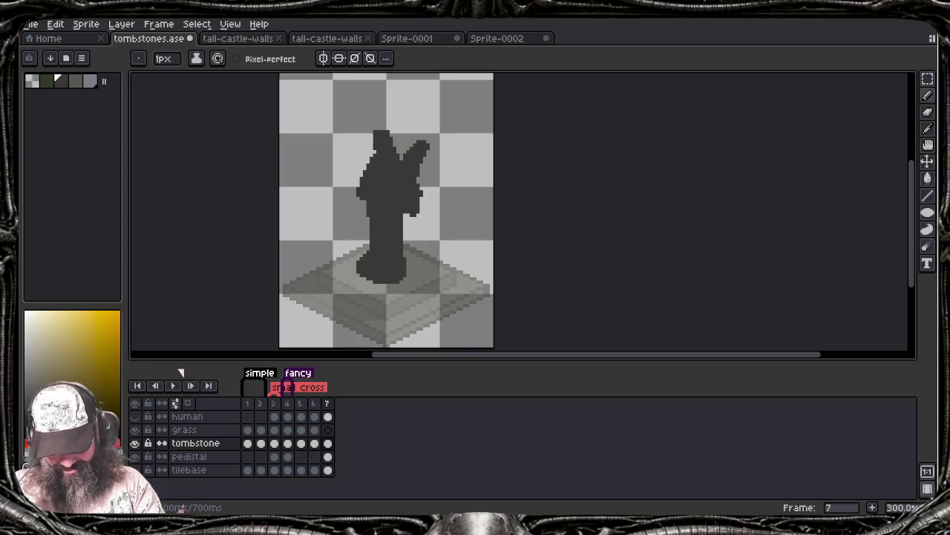
# Add dark pixels atop the statue's head and compare it against the human reference layer
pyautogui.moveTo(371, 129); pyautogui.dragTo(378, 124)
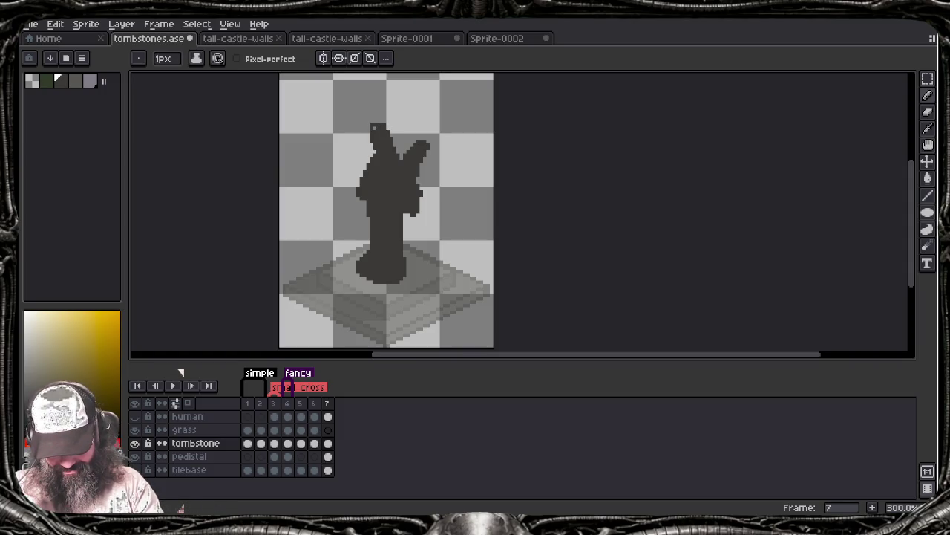
pyautogui.click(135, 415)
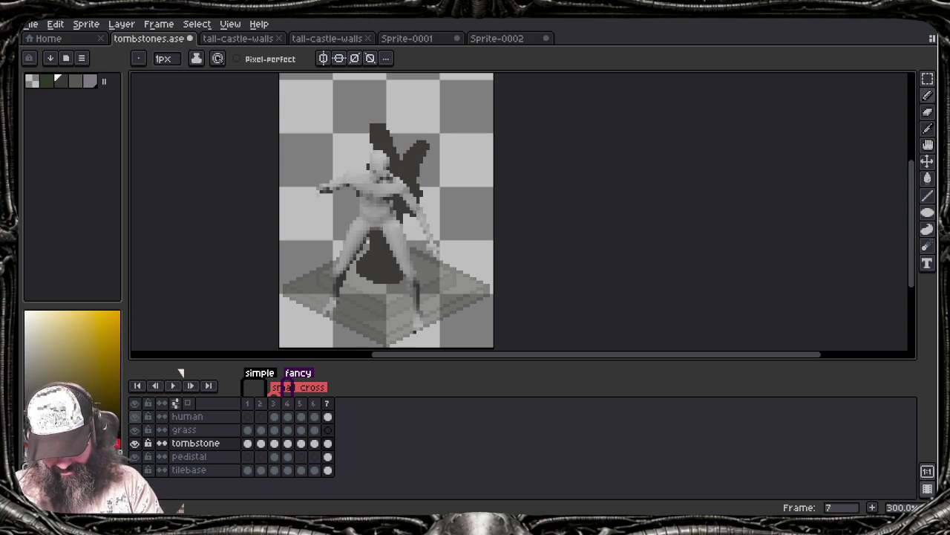
pyautogui.click(134, 416)
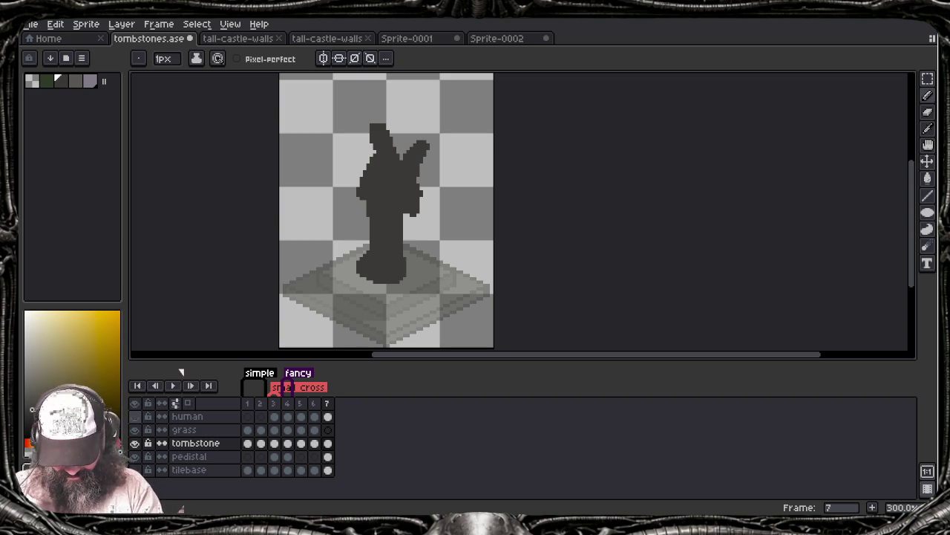
pyautogui.click(134, 416)
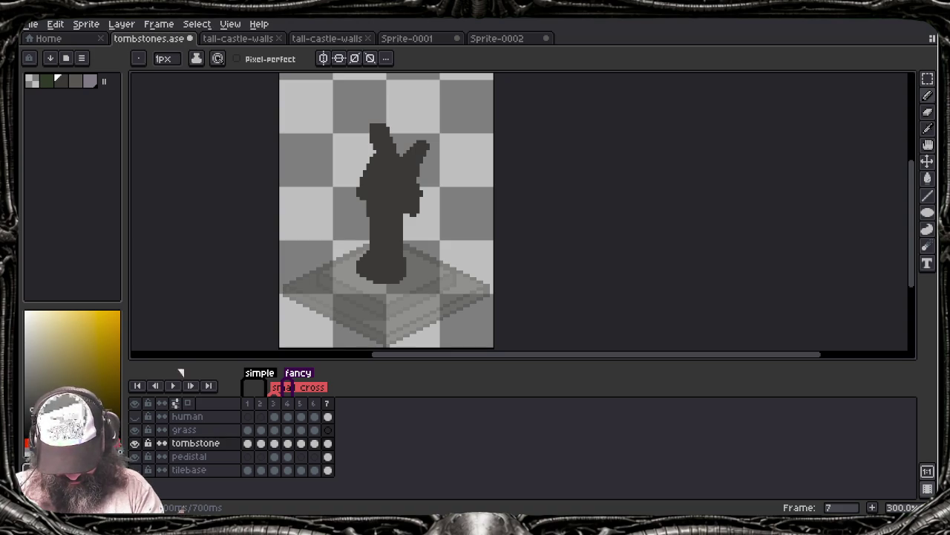
# Darken a few pixels on the statue's right edge and recentre the view
pyautogui.click(422, 196)
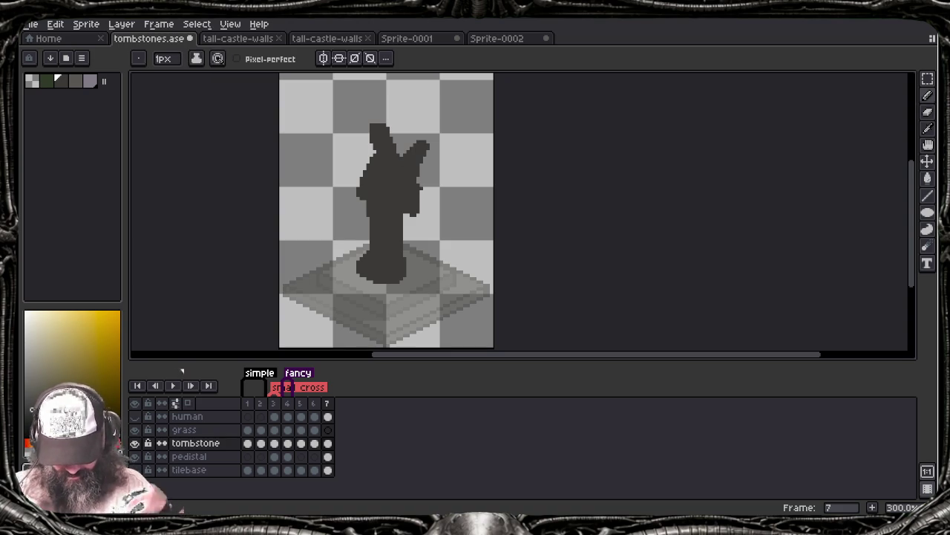
pyautogui.moveTo(419, 245); pyautogui.dragTo(435, 275)
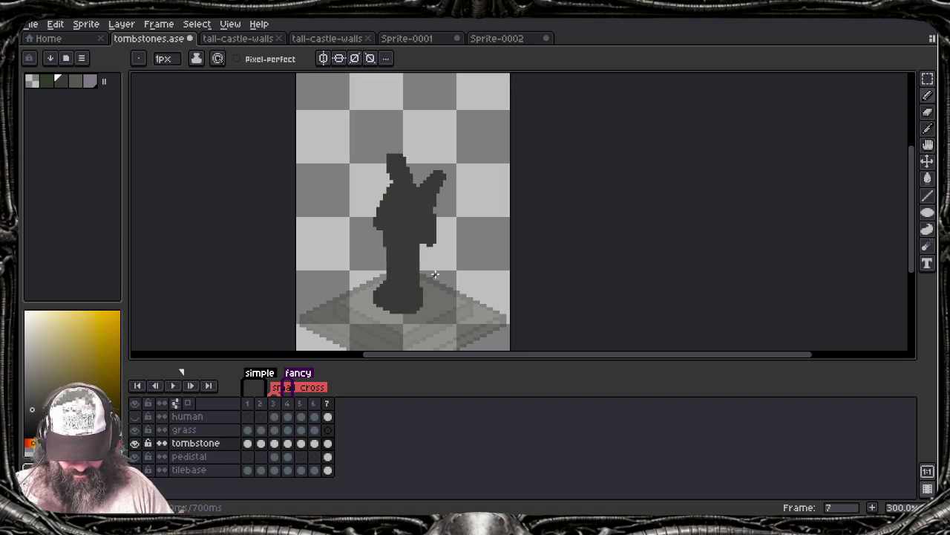
pyautogui.scroll(-1, 435, 275)
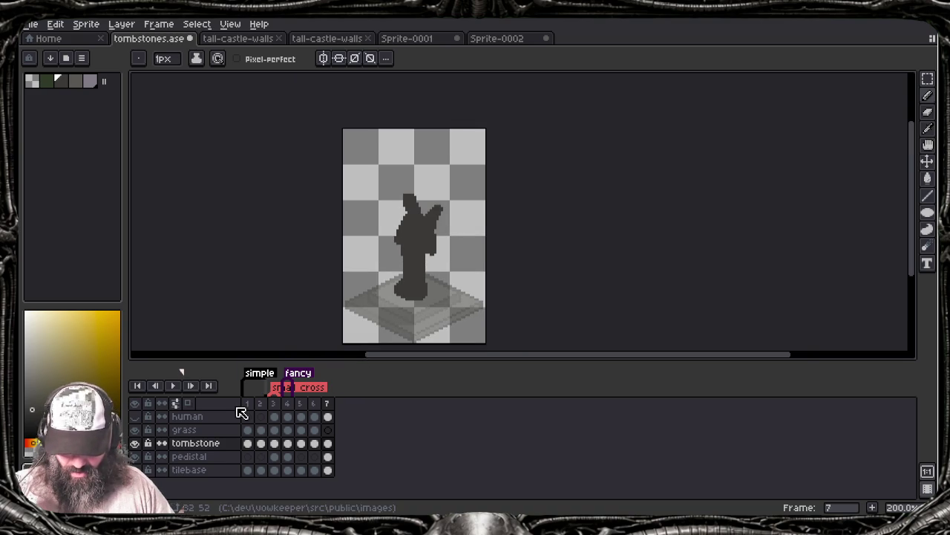
# Show then hide the human reference layer, then zoom to 400% and centre the statue
pyautogui.click(135, 417)
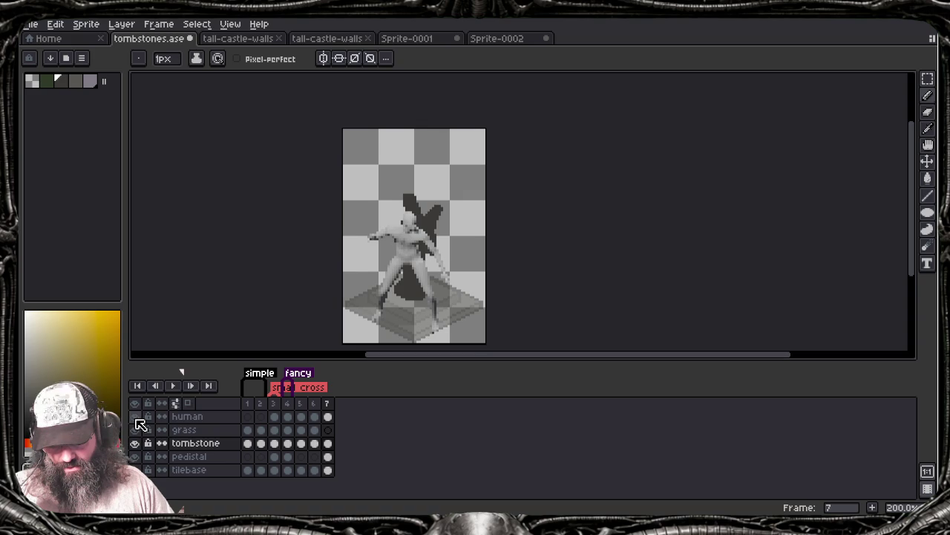
pyautogui.click(136, 418)
pyautogui.scroll(-4, 327, 287)
pyautogui.scroll(2, 327, 287)
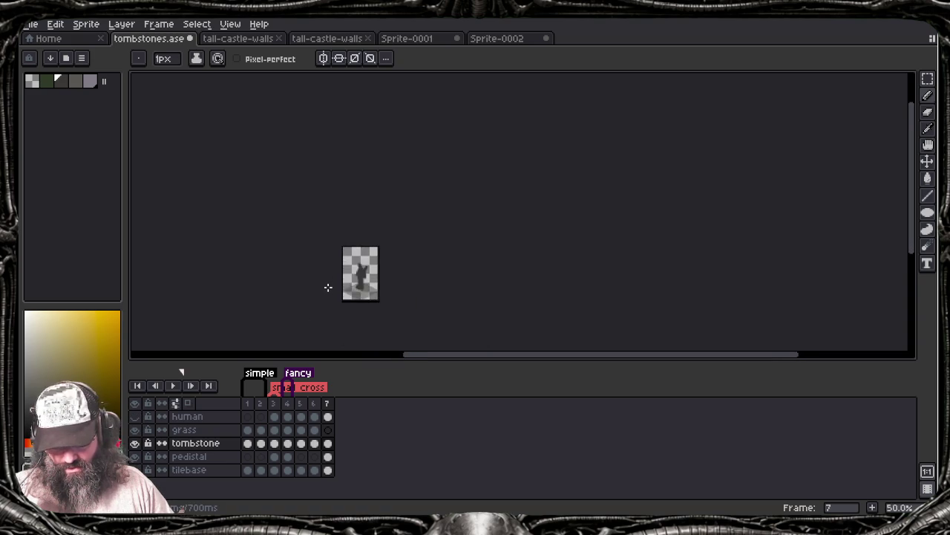
pyautogui.scroll(1, 328, 287)
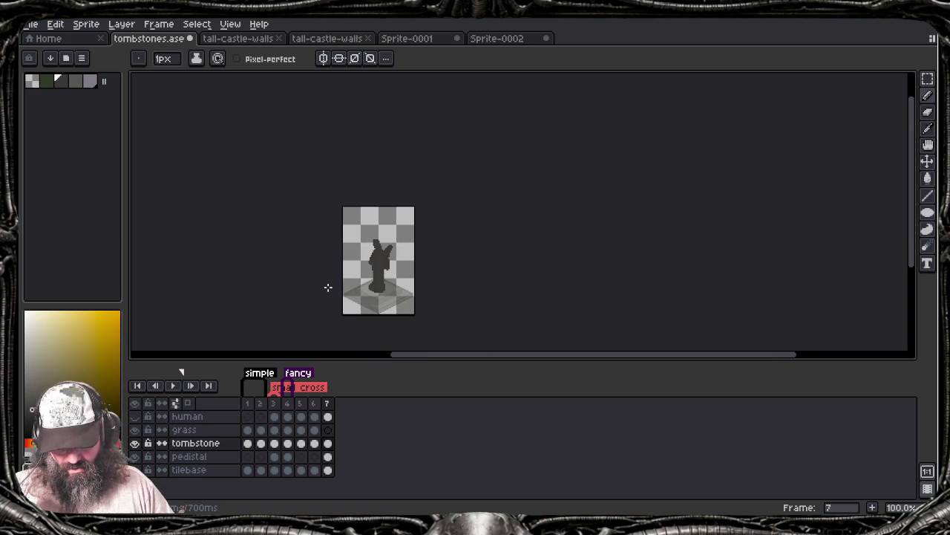
pyautogui.moveTo(328, 288); pyautogui.dragTo(379, 290)
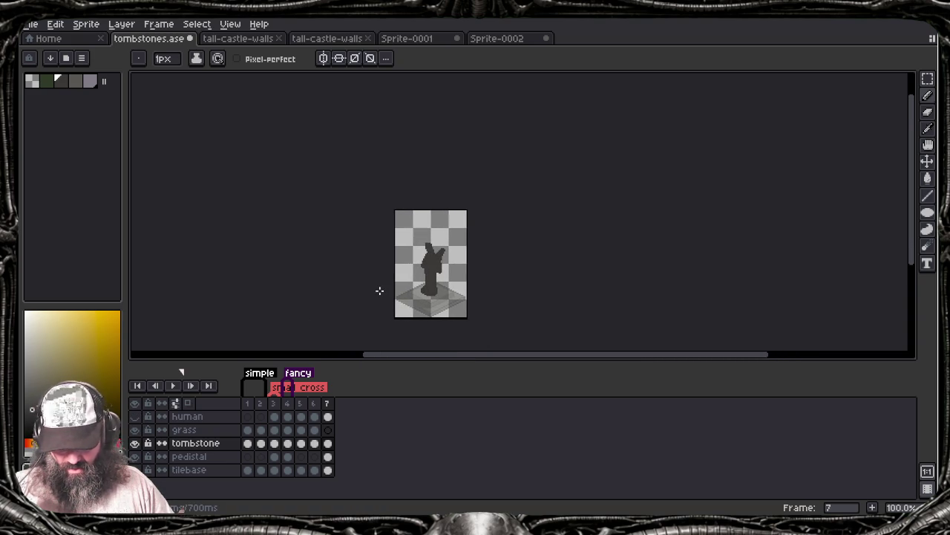
pyautogui.scroll(1, 378, 290)
pyautogui.scroll(2, 378, 290)
pyautogui.moveTo(386, 287); pyautogui.dragTo(274, 325)
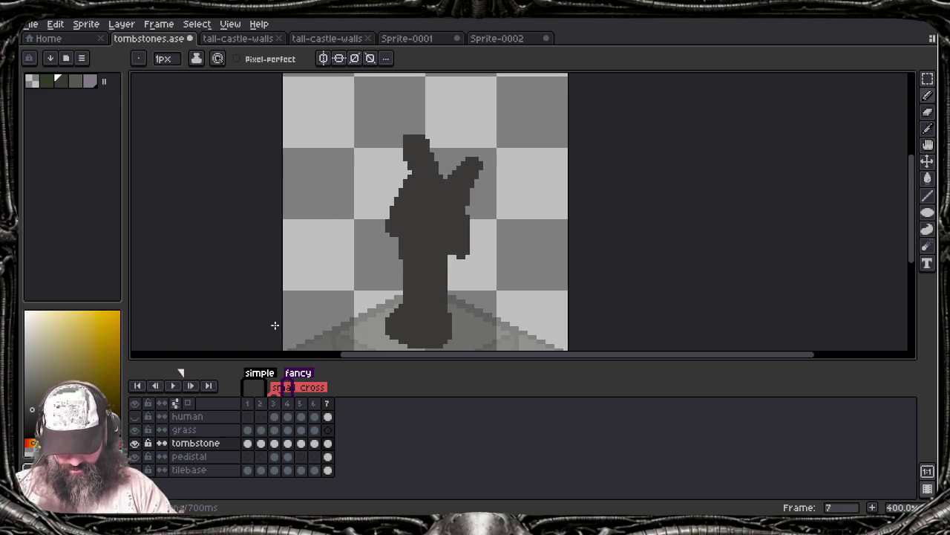
# Check frame 3, then shade the stem with light and dark vertical lines and darken the top
pyautogui.press('Left')
pyautogui.press('Left')
pyautogui.press('Left')
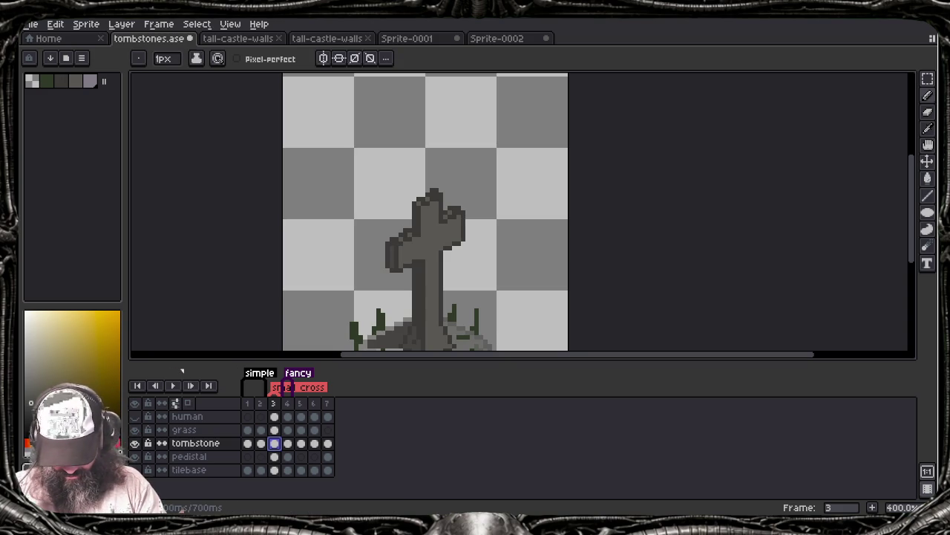
pyautogui.press('End')
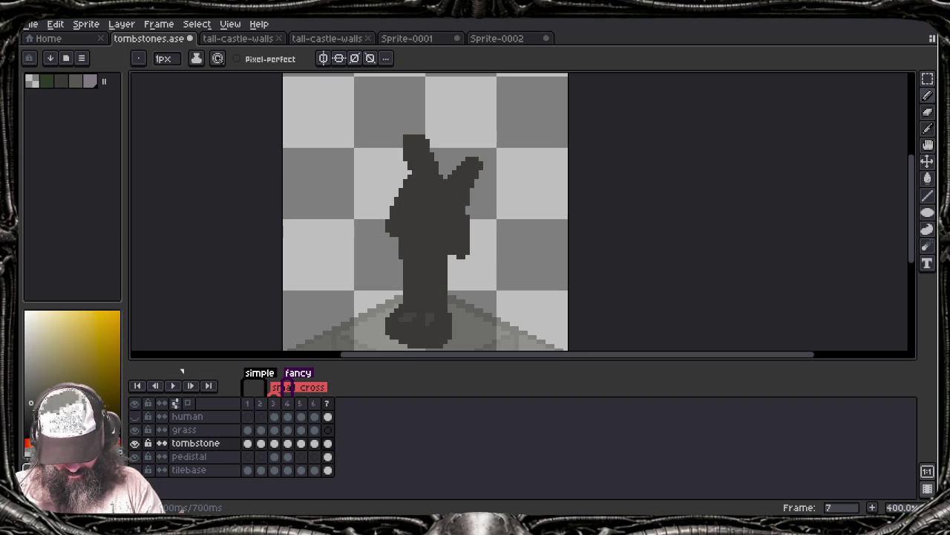
pyautogui.moveTo(420, 278)
pyautogui.mouseDown()
pyautogui.moveTo(420, 309)
pyautogui.moveTo(429, 309)
pyautogui.mouseUp()
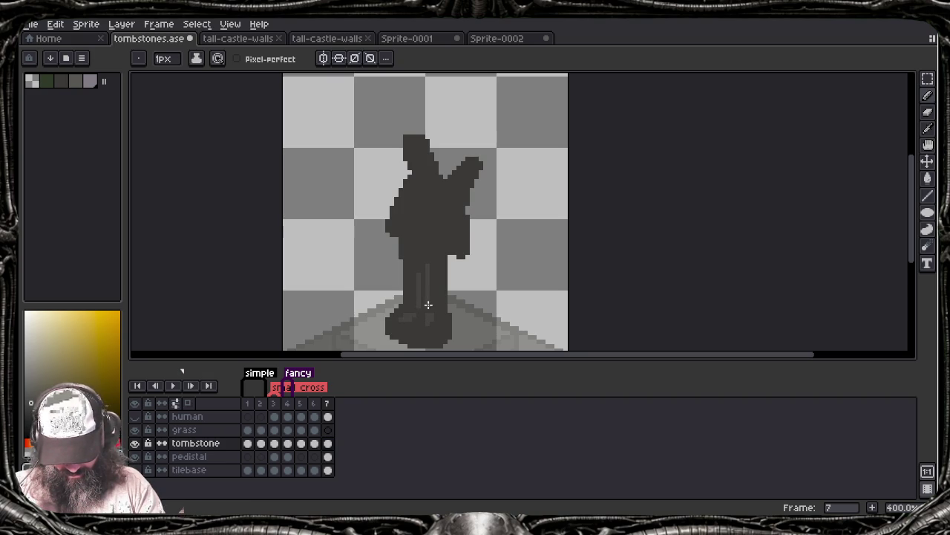
pyautogui.moveTo(416, 278); pyautogui.dragTo(415, 307)
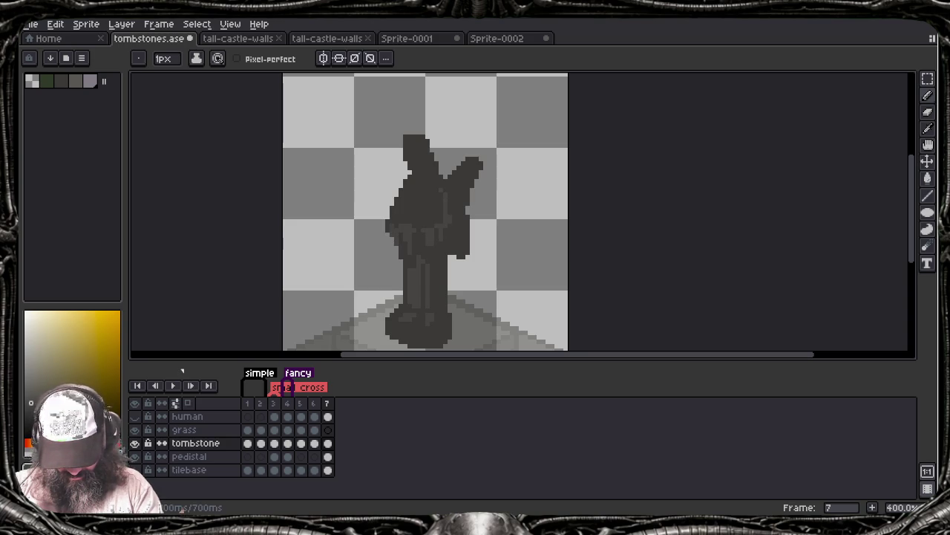
pyautogui.click(407, 147)
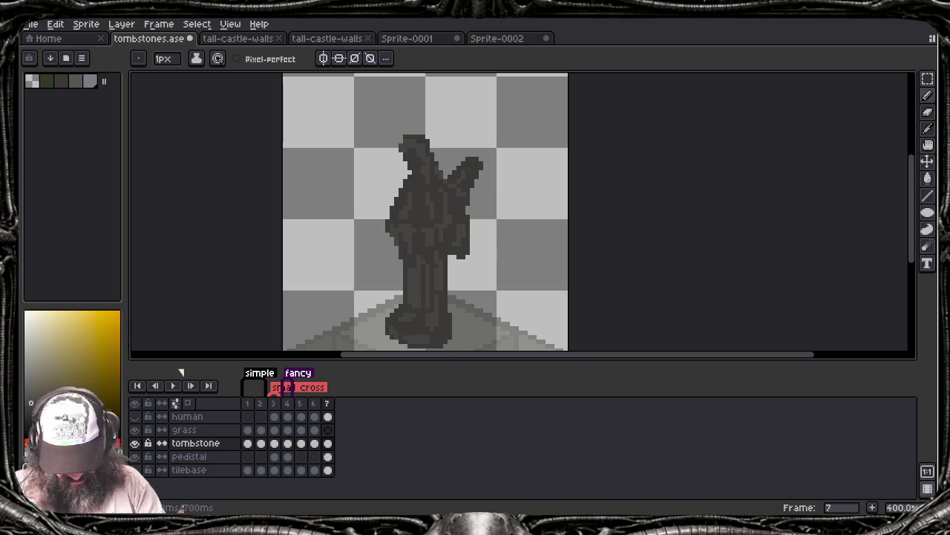
# Undo the last pencil stroke on the statue
pyautogui.hotkey('ctrl', 'z')
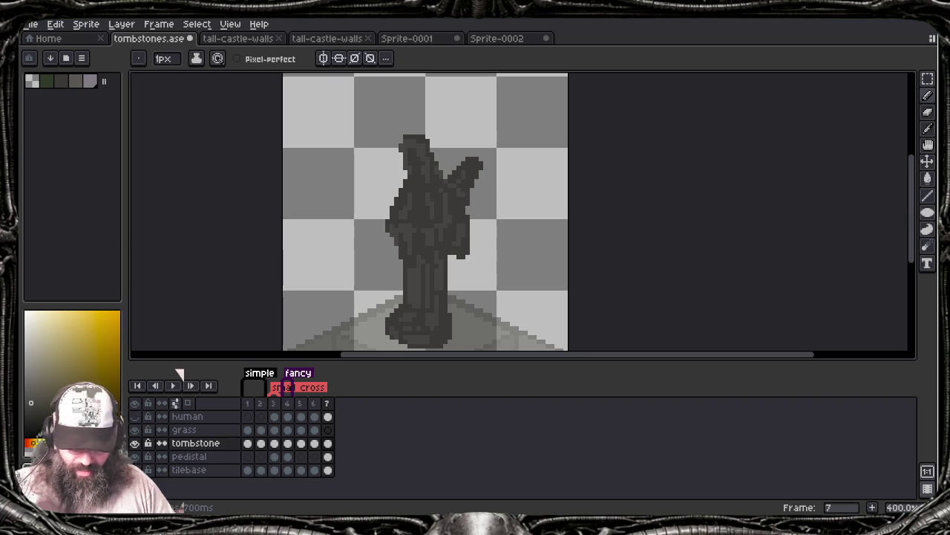
# Sample a grey from the frame 3 cross tombstone, return to frame 7 and play the animation
pyautogui.click(274, 443)
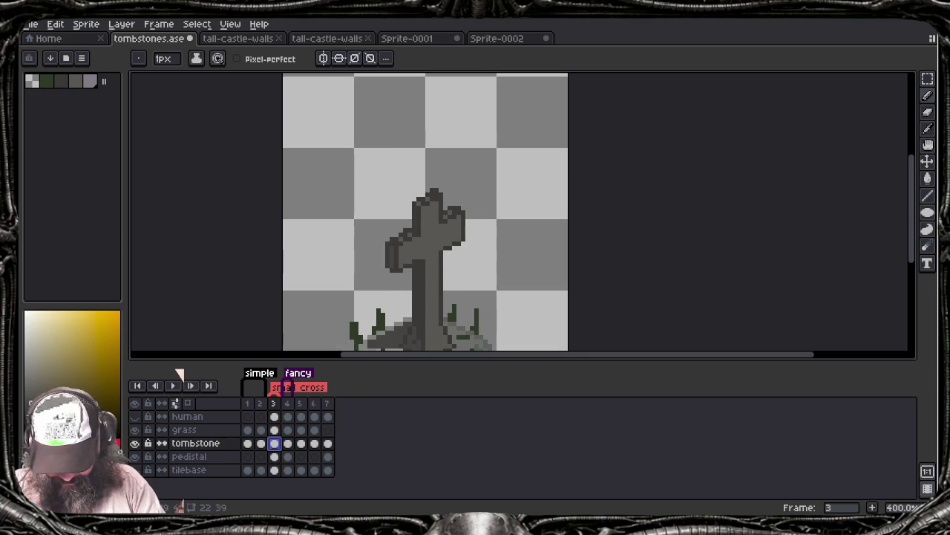
pyautogui.keyDown('alt'); pyautogui.click(437, 236); pyautogui.keyUp('alt')
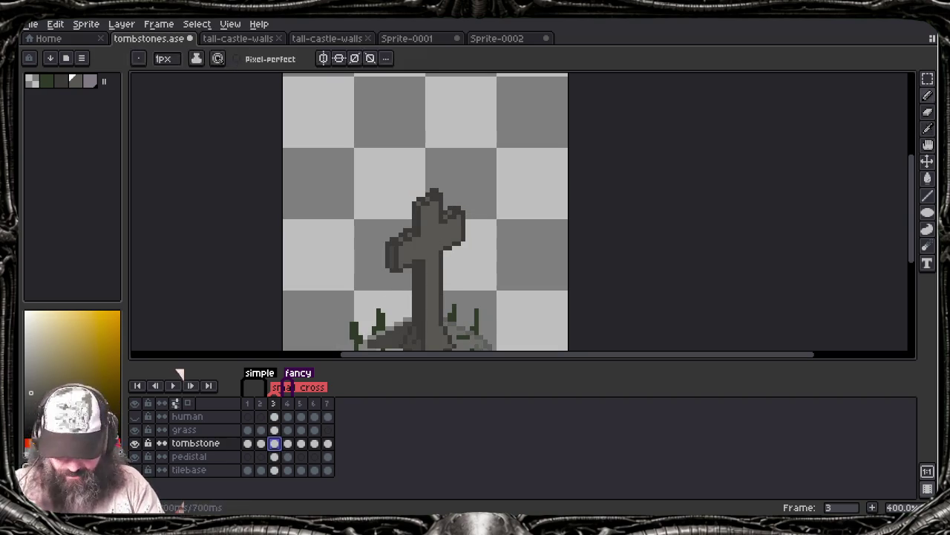
pyautogui.press('End')
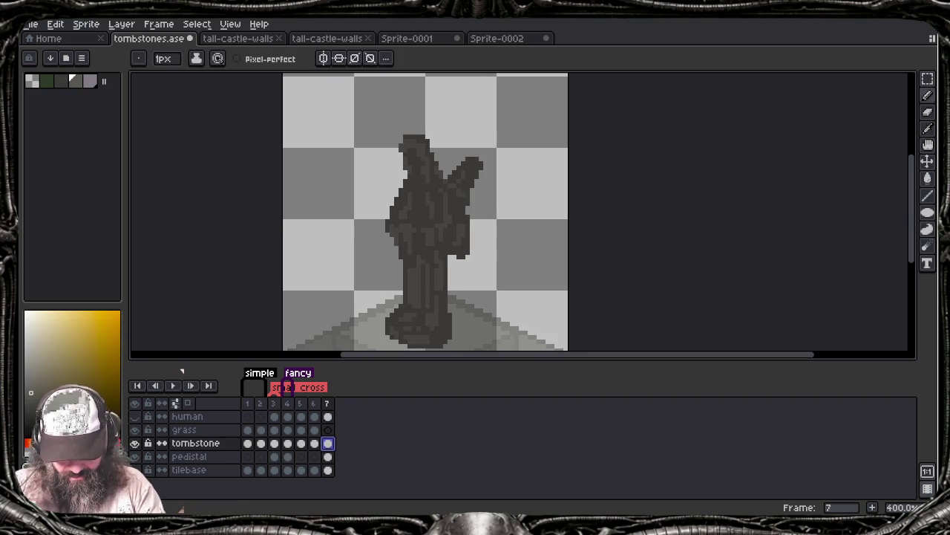
pyautogui.press('Return')
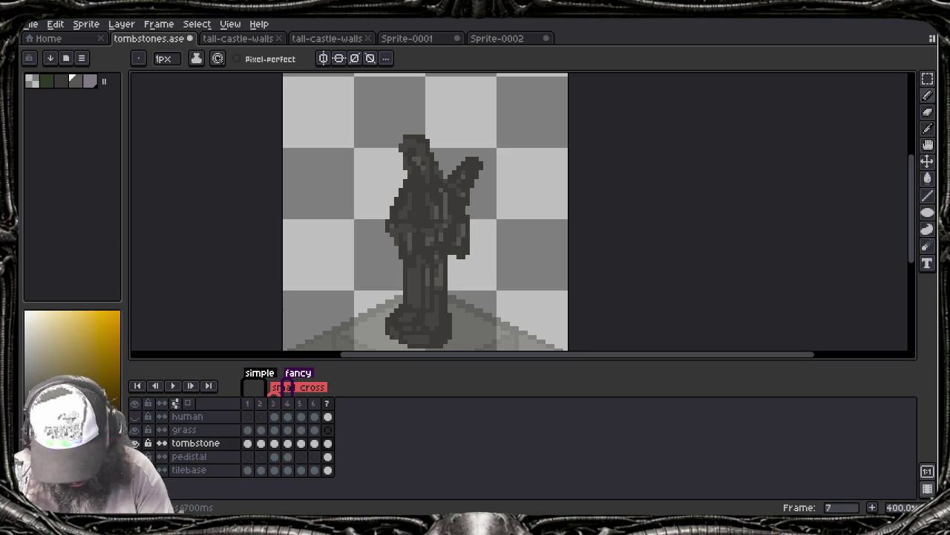
# Switch to the Move tool and undo the last pencil stroke
pyautogui.press('v')
pyautogui.scroll(-1, 369, 229)
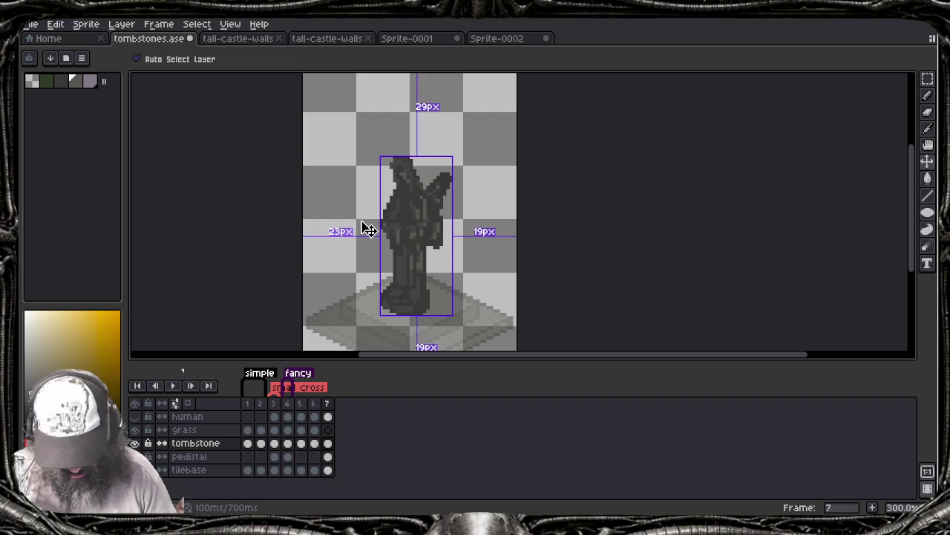
pyautogui.hotkey('ctrl', 'z')
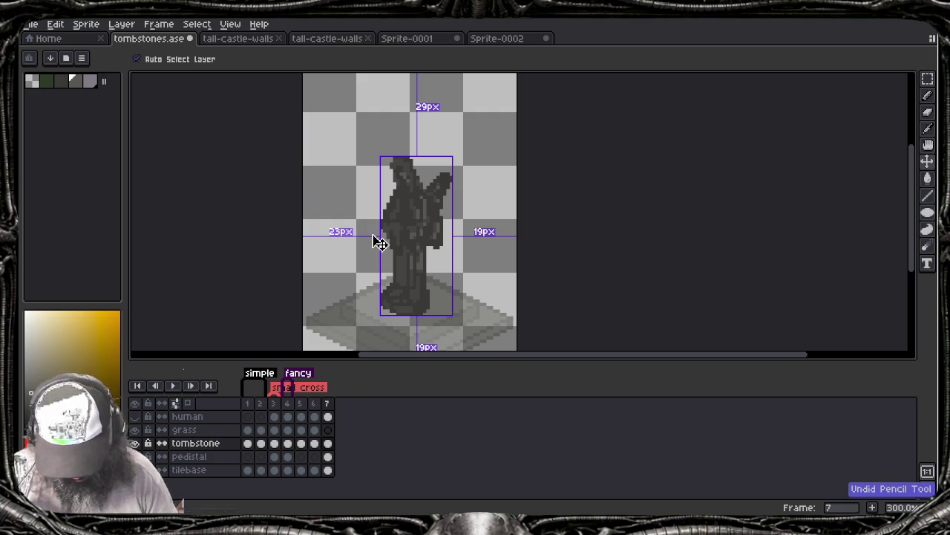
pyautogui.scroll(-1, 380, 243)
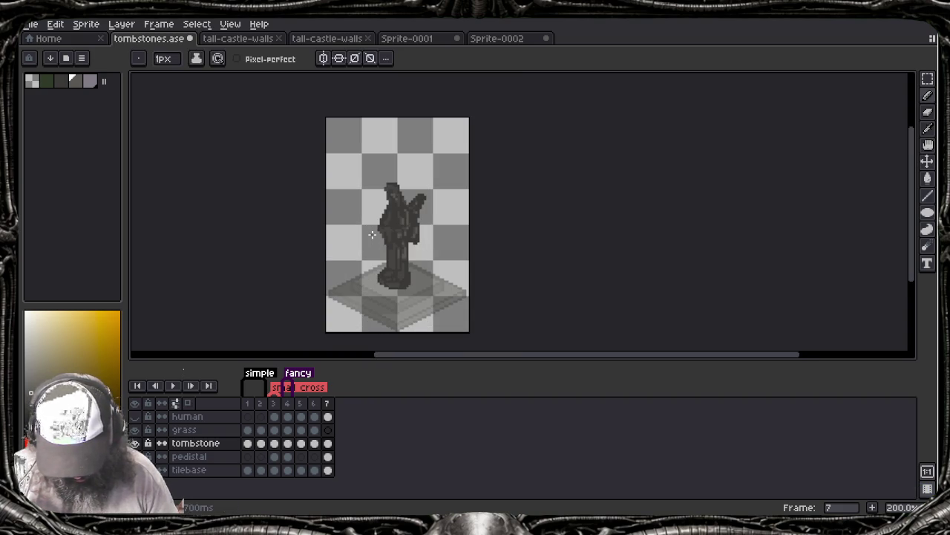
# Lower the pedistal layer's opacity in Layer Properties so the pedestal turns translucent
pyautogui.click(188, 458)
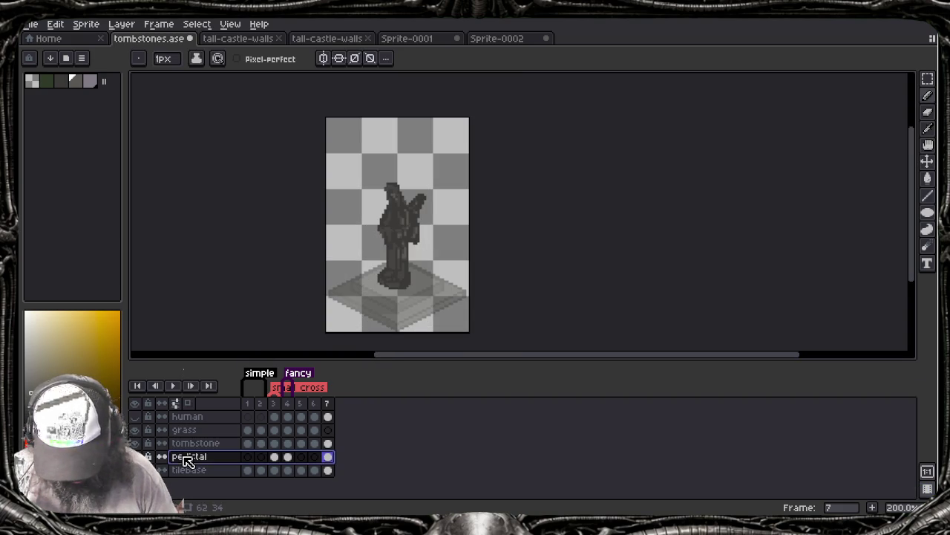
pyautogui.doubleClick(188, 457)
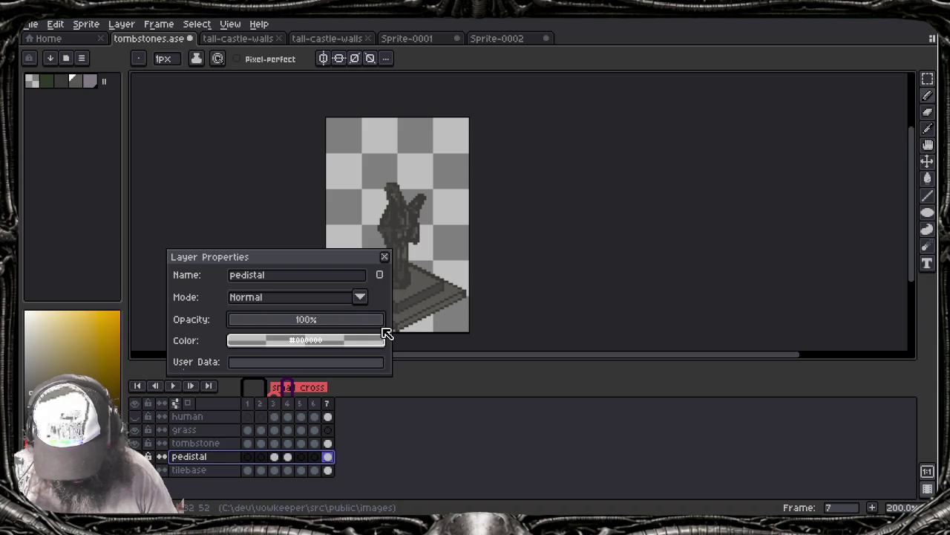
pyautogui.click(384, 258)
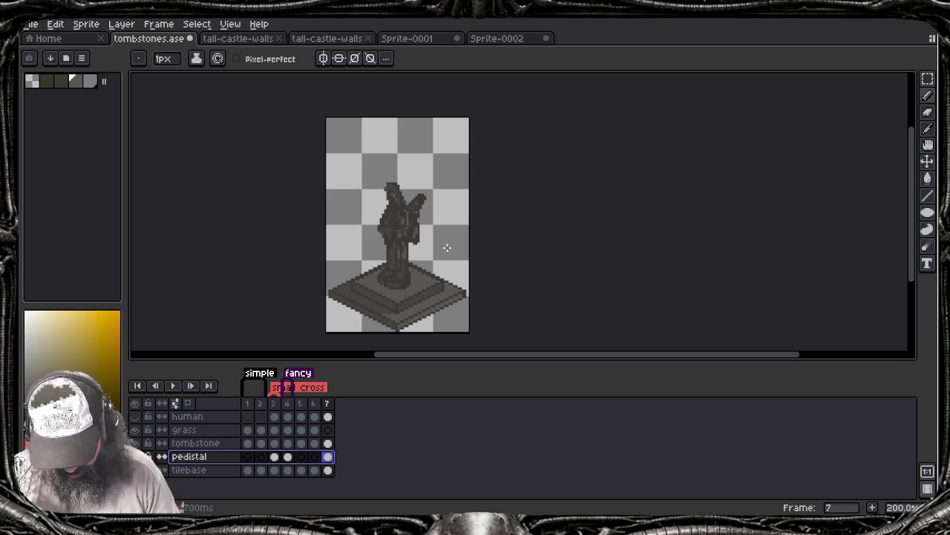
pyautogui.scroll(1, 432, 269)
pyautogui.scroll(1, 408, 282)
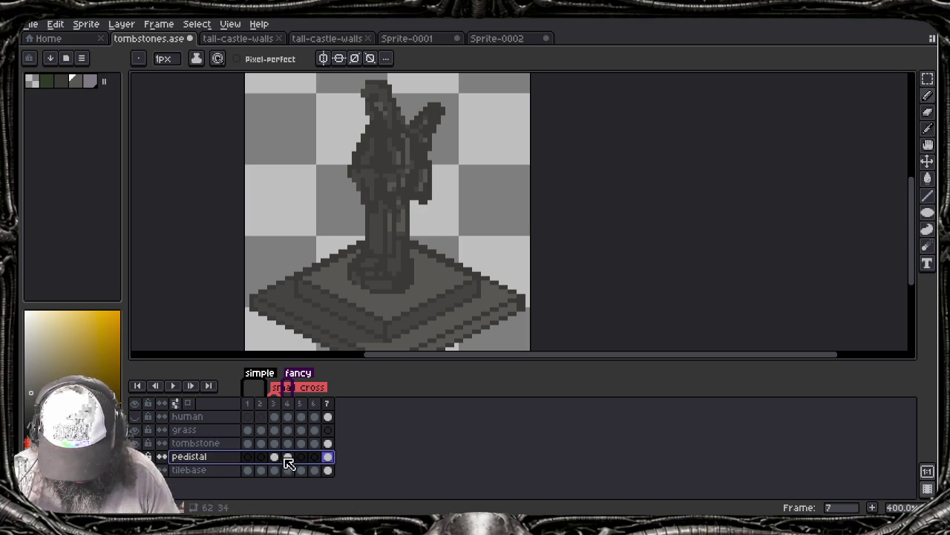
pyautogui.doubleClick(236, 456)
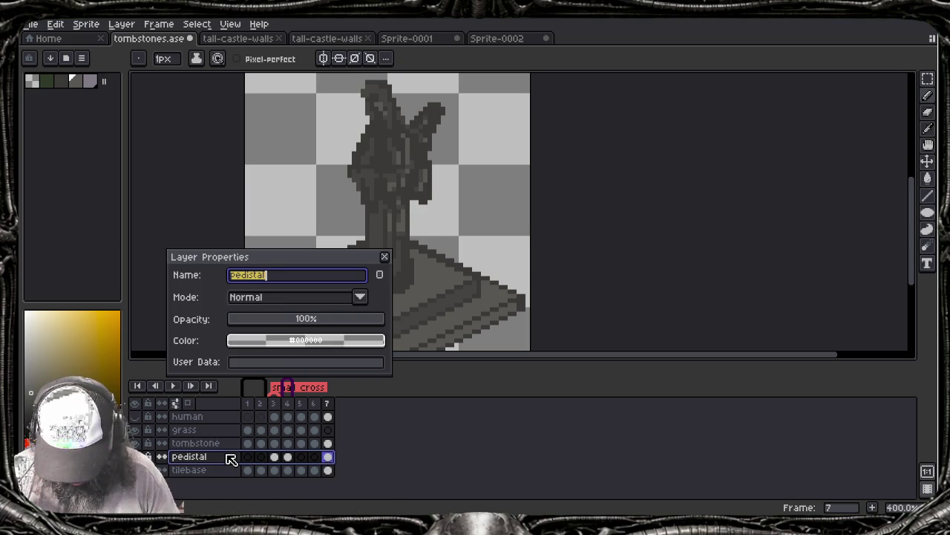
pyautogui.click(303, 324)
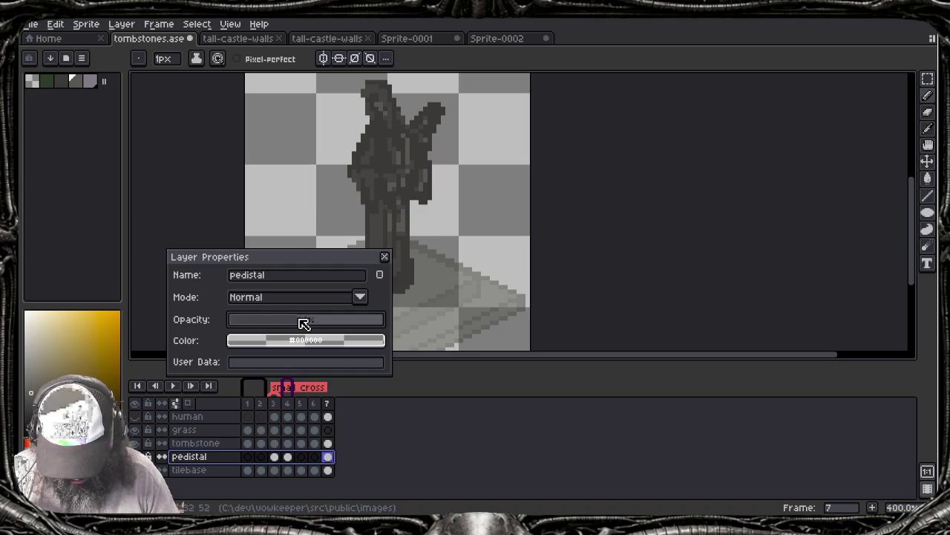
pyautogui.press('Escape')
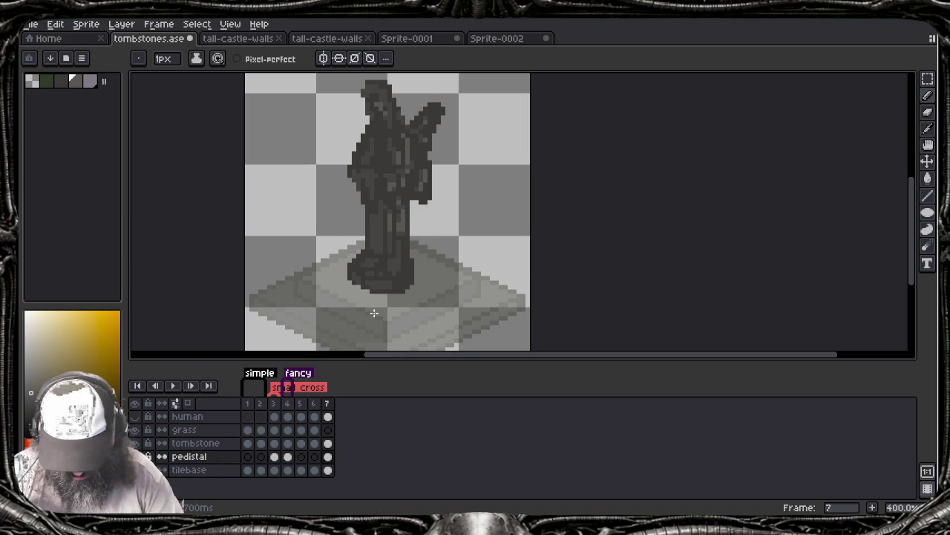
# Undo the two most recent edits
pyautogui.press('i')
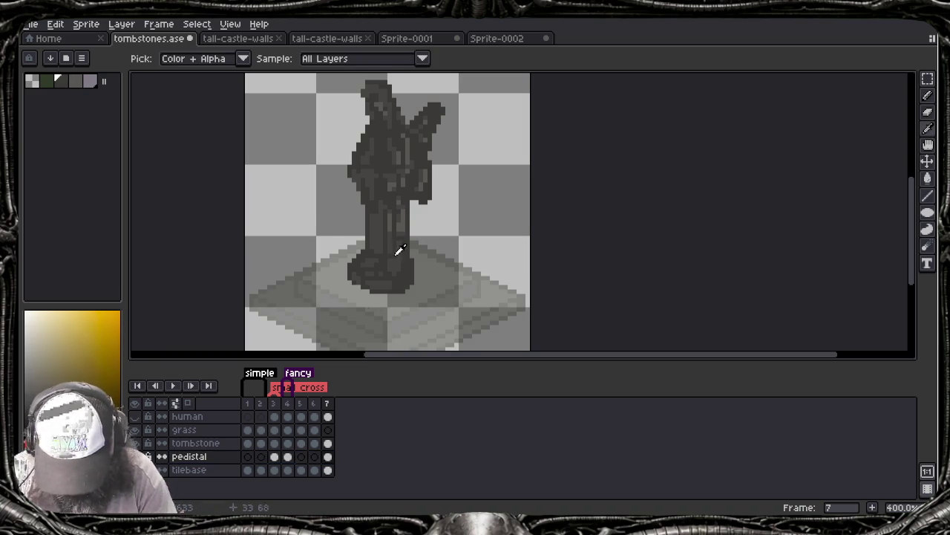
pyautogui.hotkey('ctrl', 'z')
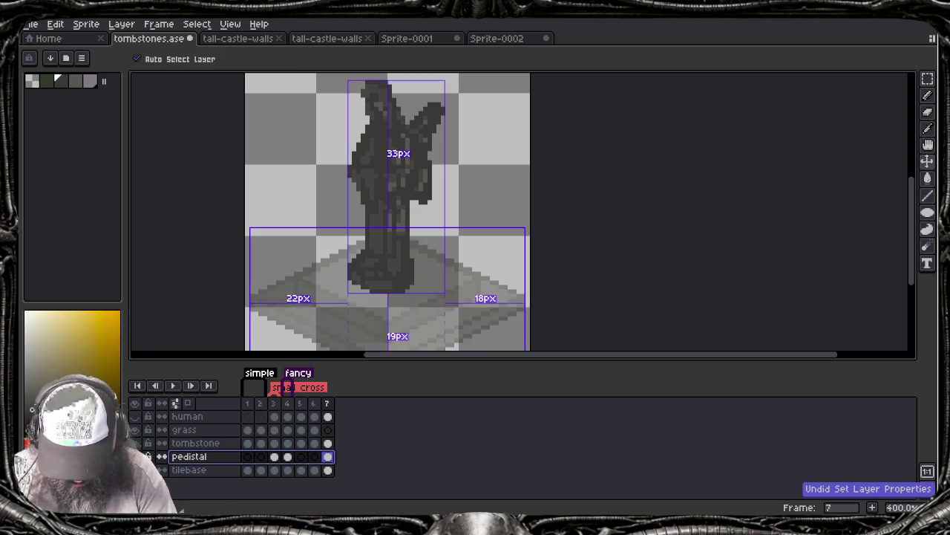
pyautogui.hotkey('ctrl', 'z')
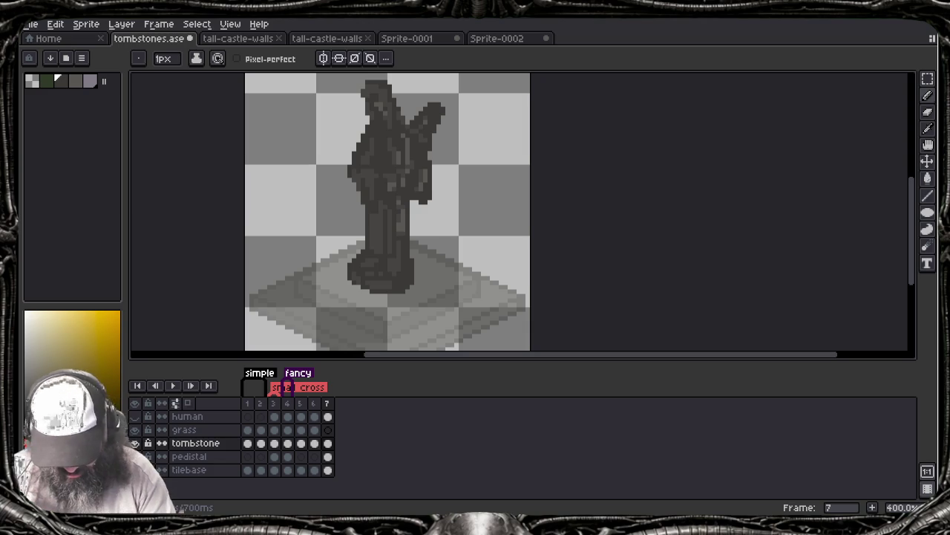
pyautogui.press('b')
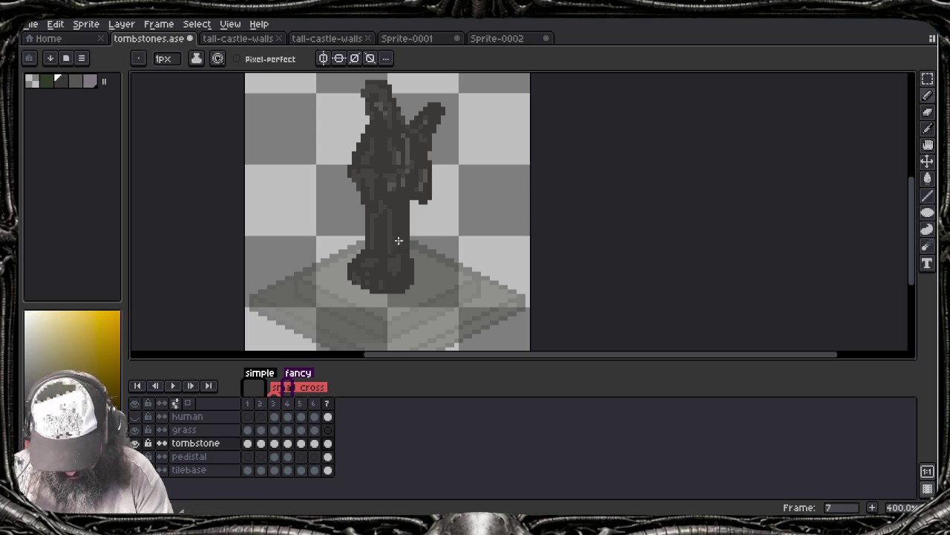
pyautogui.press('i')
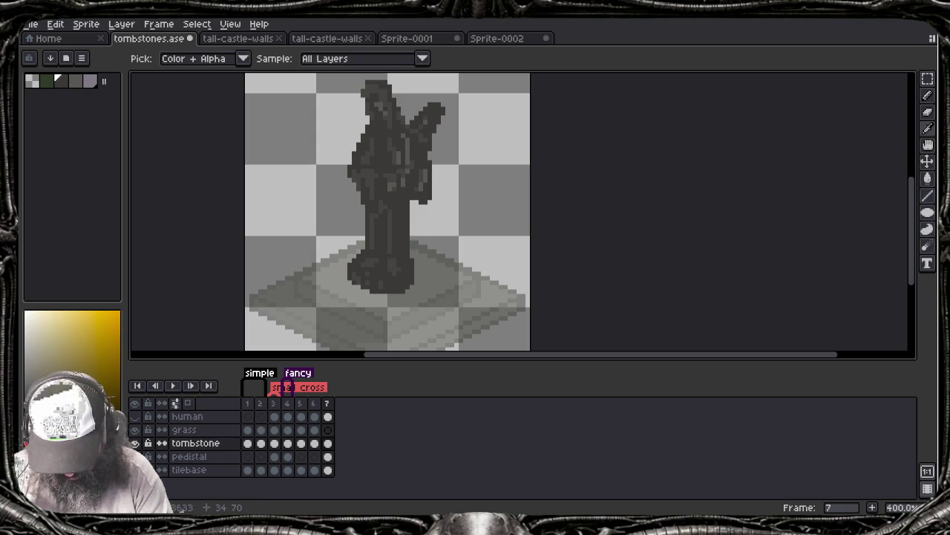
pyautogui.press('b')
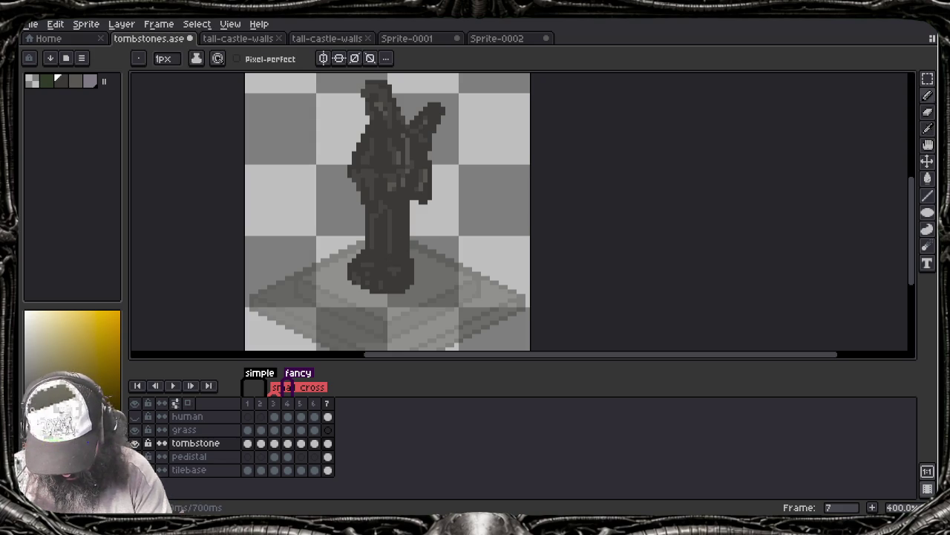
pyautogui.press('alt')
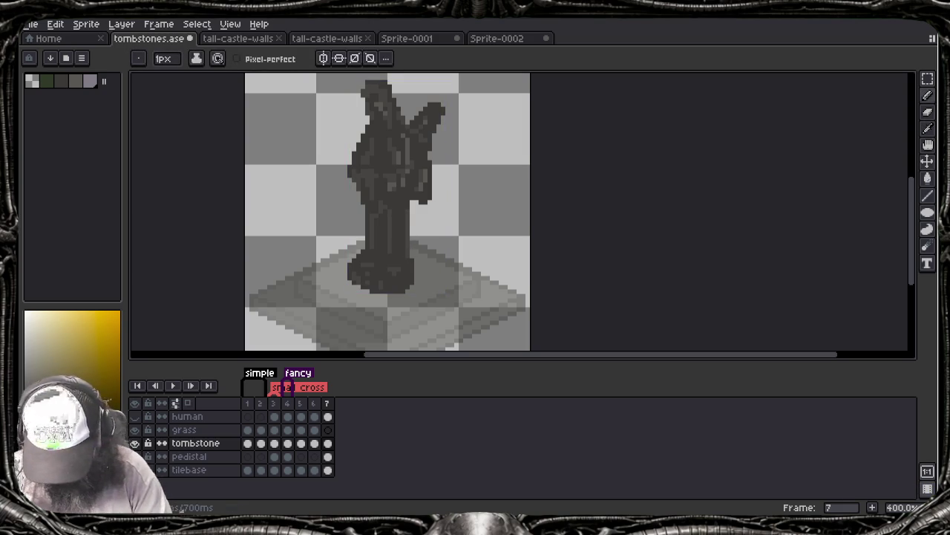
# Set the pedistal layer's opacity back to 100% and reselect the tombstone layer
pyautogui.doubleClick(208, 457)
pyautogui.moveTo(304, 318); pyautogui.dragTo(380, 319)
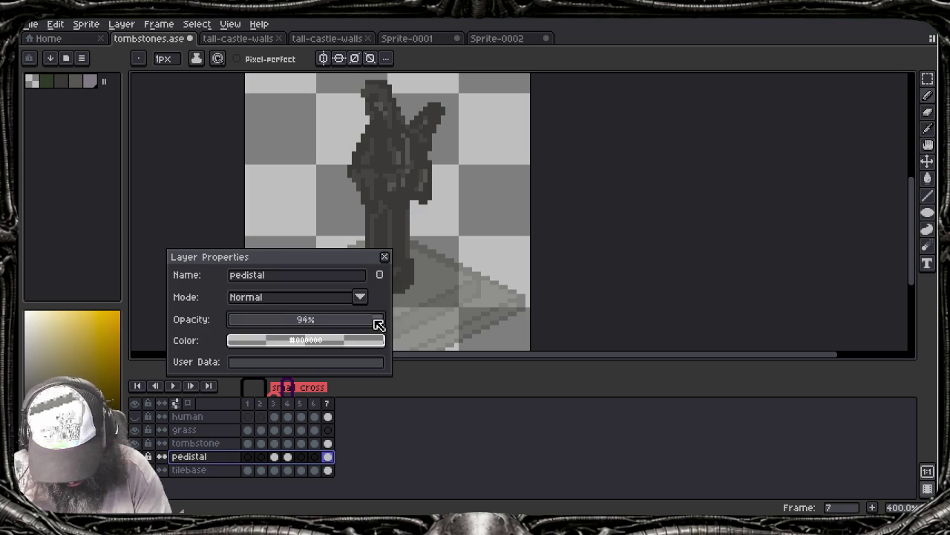
pyautogui.click(384, 256)
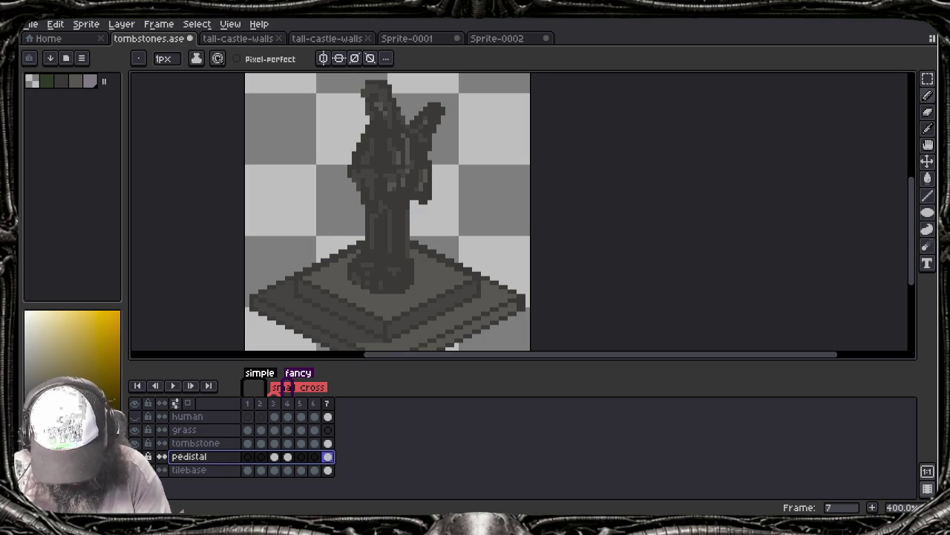
pyautogui.press('i')
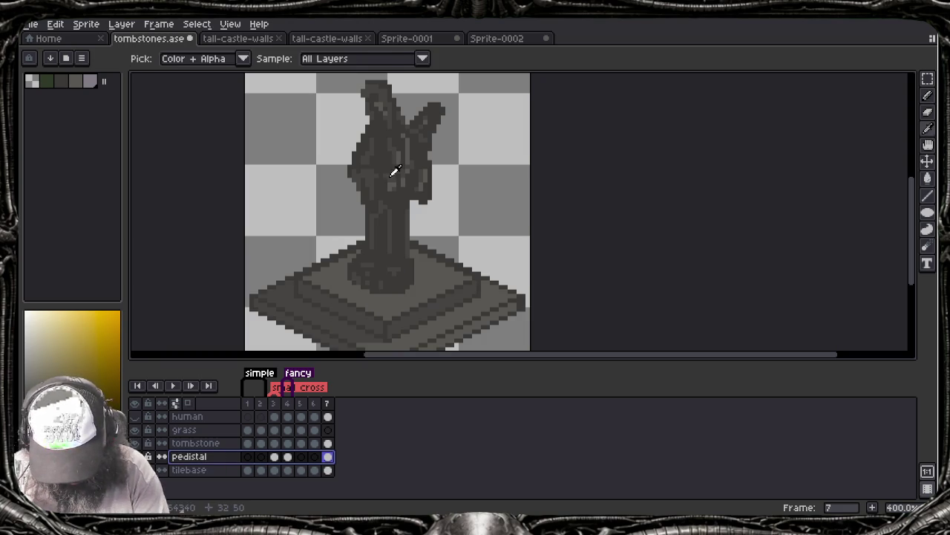
pyautogui.press('b')
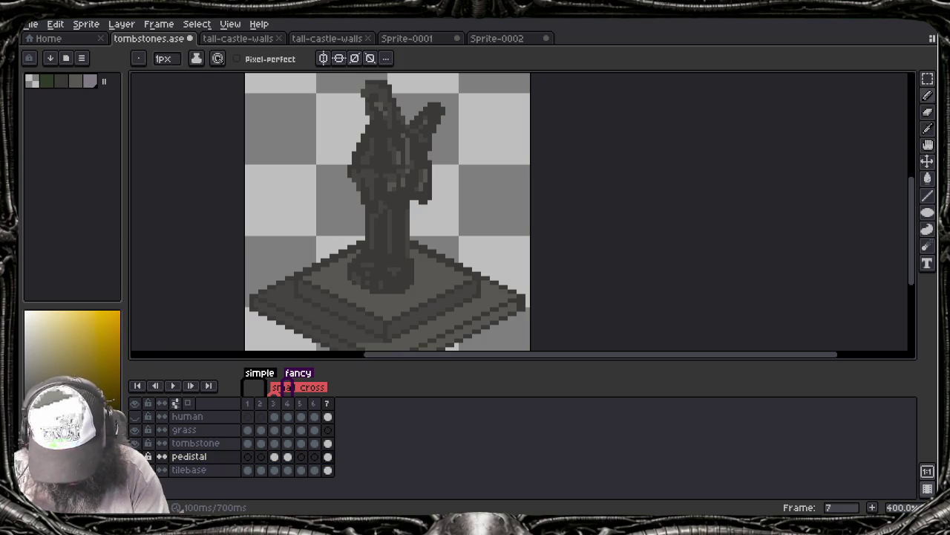
pyautogui.press('Up')
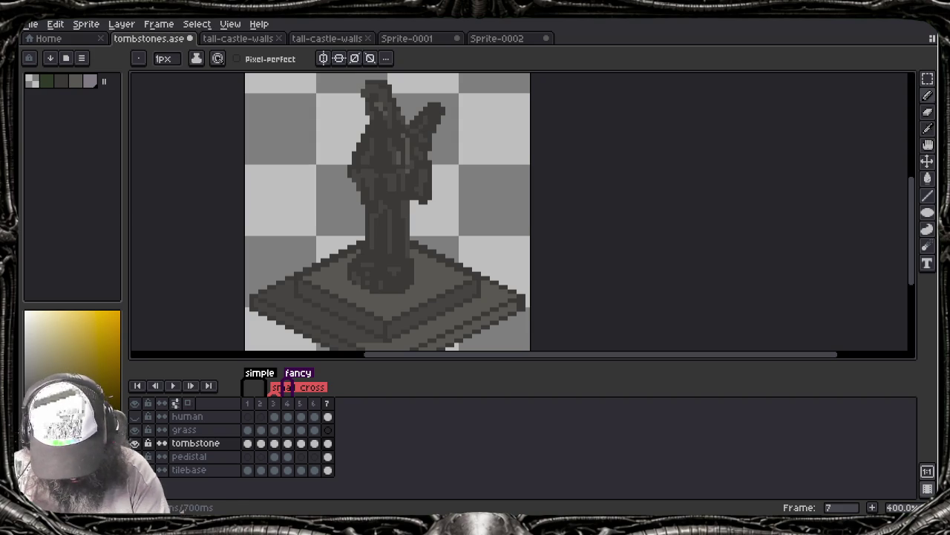
# Outline a second wing to the left of the statue's head with the Pencil
pyautogui.press('alt')
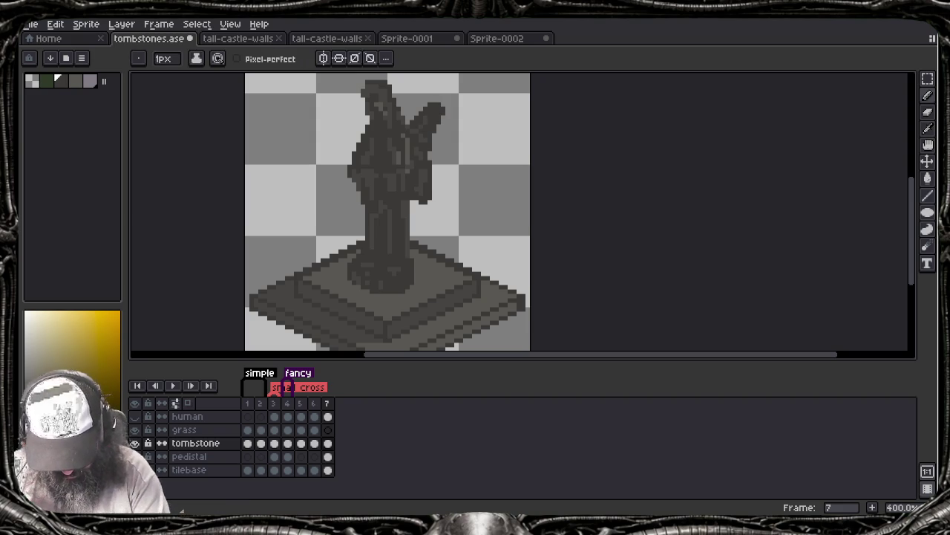
pyautogui.moveTo(364, 115); pyautogui.dragTo(355, 126)
pyautogui.hotkey('ctrl', 'z')
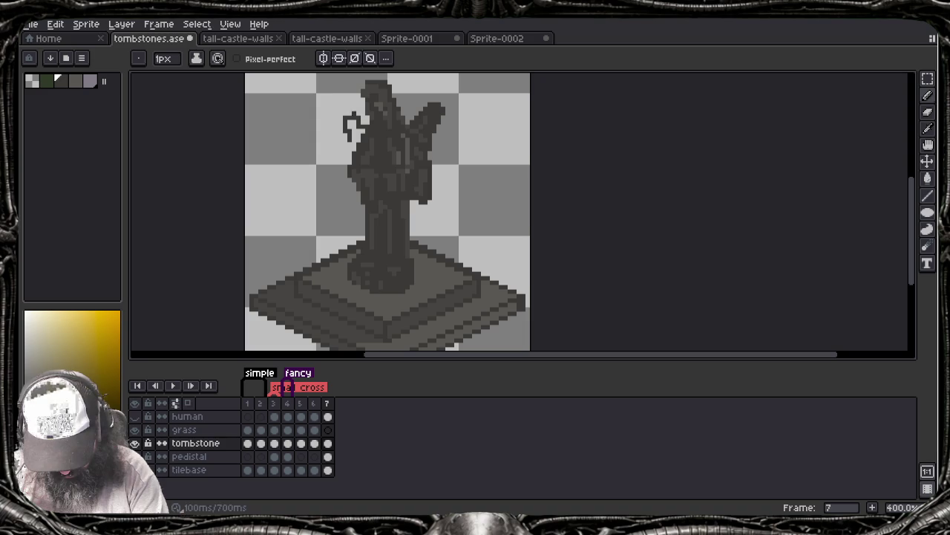
pyautogui.moveTo(353, 113); pyautogui.dragTo(346, 148)
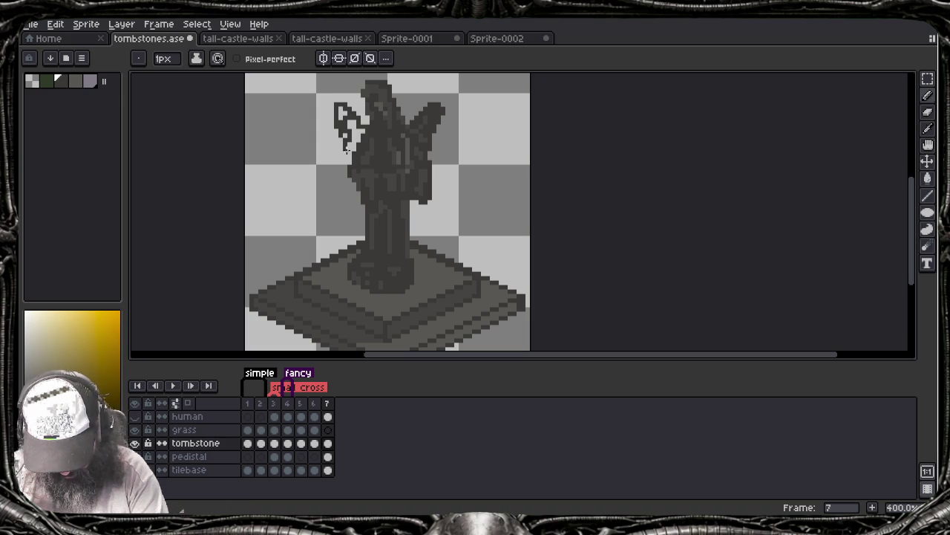
pyautogui.press('i')
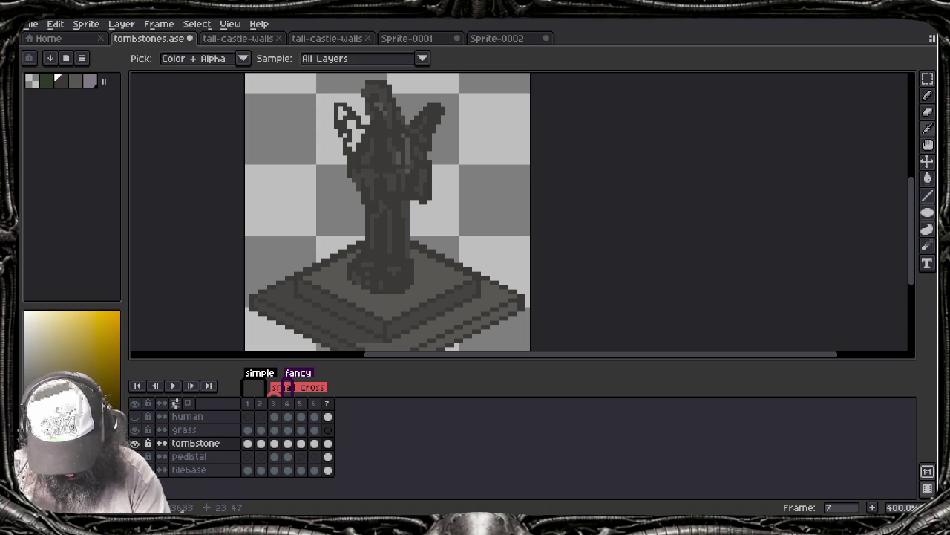
pyautogui.press('b')
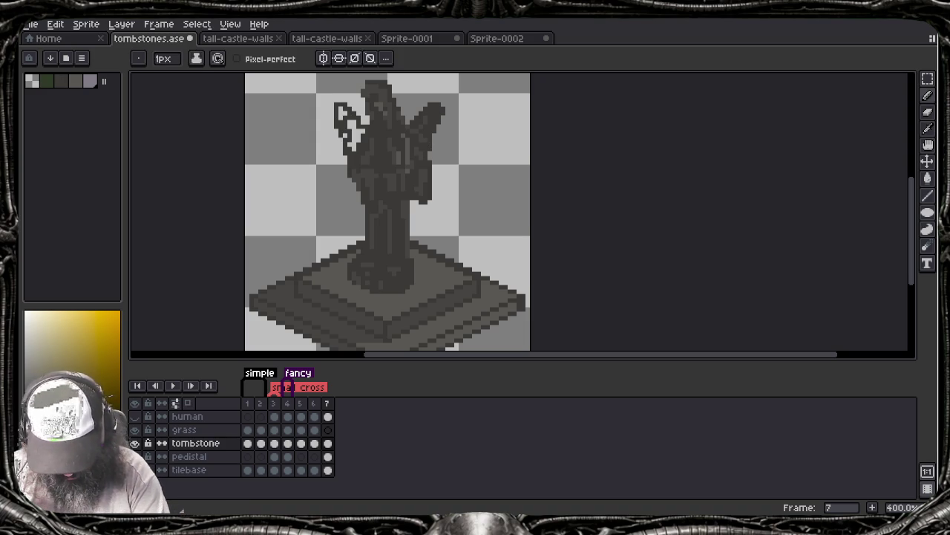
# Fill the left wing outline with dark colour using the Paint Bucket
pyautogui.press('g')
pyautogui.click(355, 135)
pyautogui.click(342, 112)
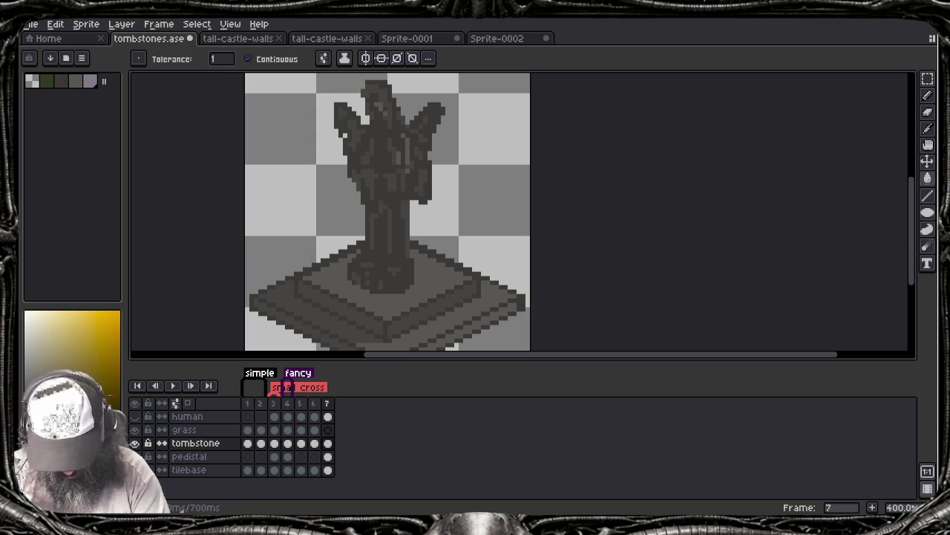
pyautogui.press('b')
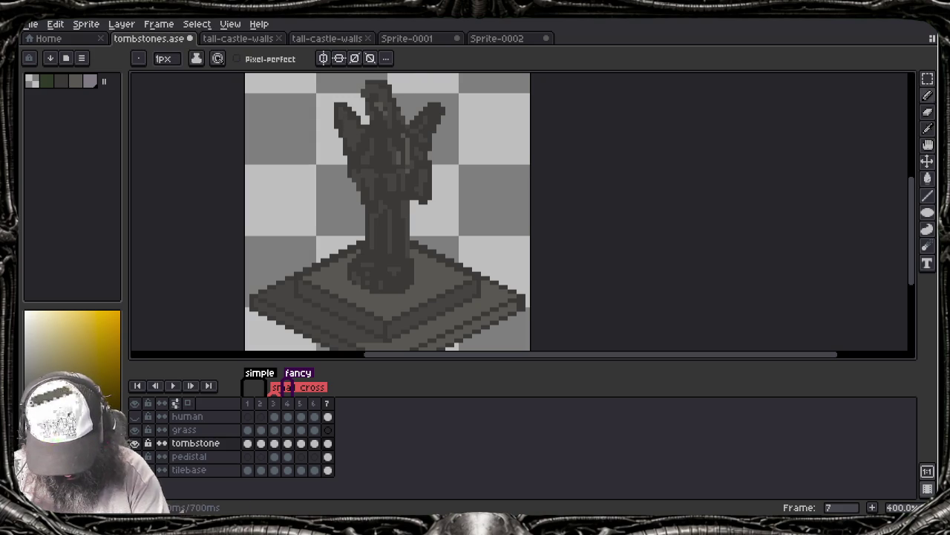
pyautogui.keyDown('alt'); pyautogui.click(357, 197); pyautogui.keyUp('alt')
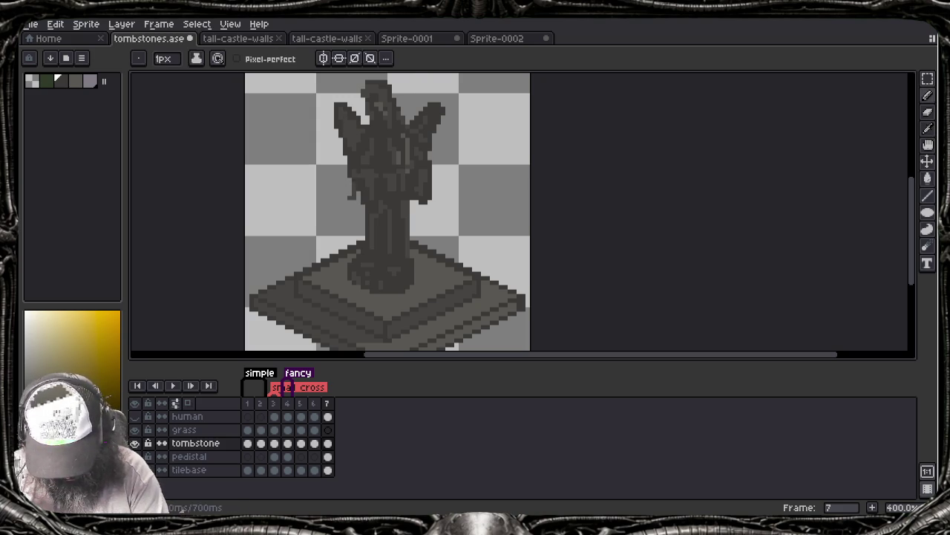
pyautogui.moveTo(349, 190); pyautogui.dragTo(346, 207)
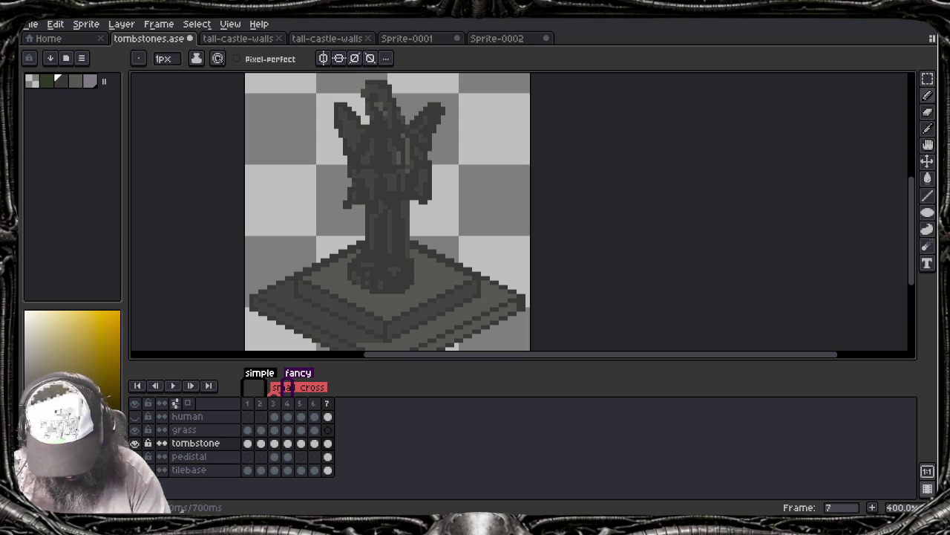
pyautogui.hotkey('ctrl', 'z')
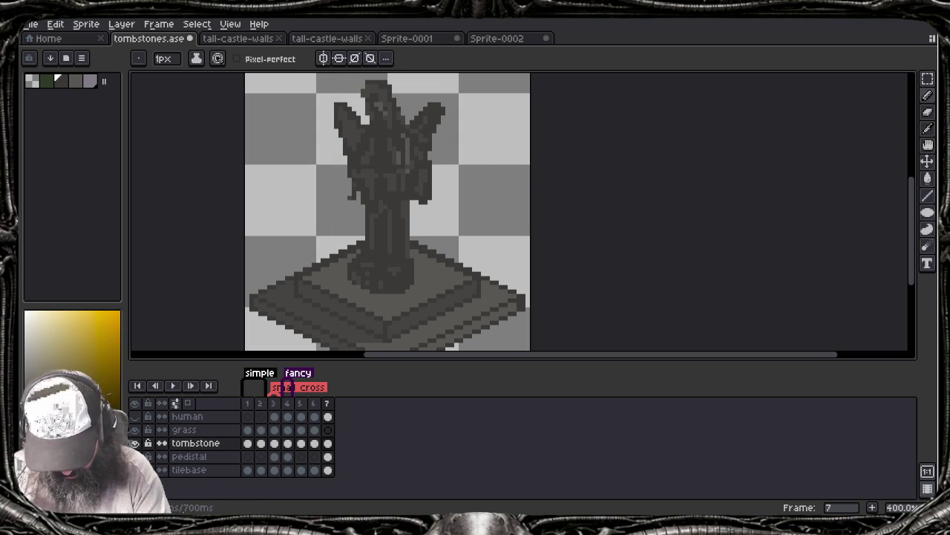
pyautogui.press('alt')
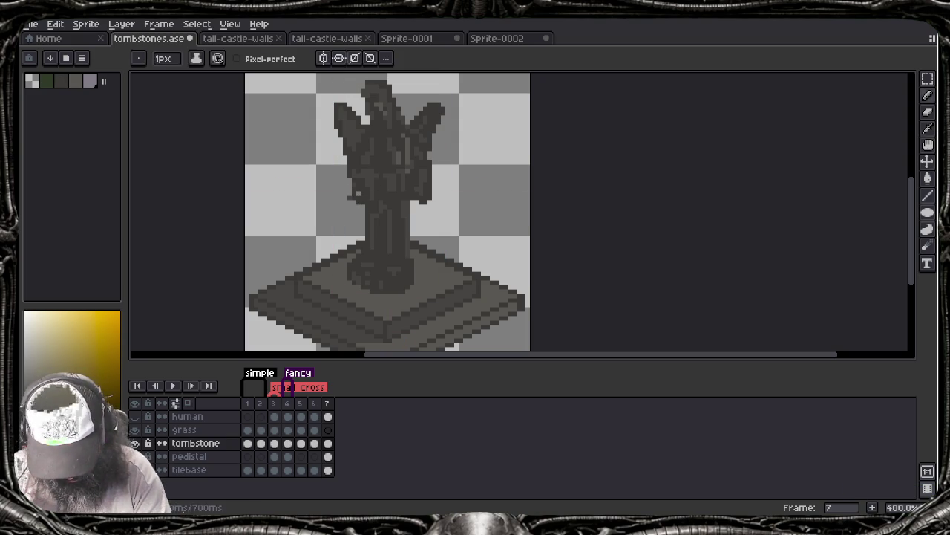
pyautogui.press('b')
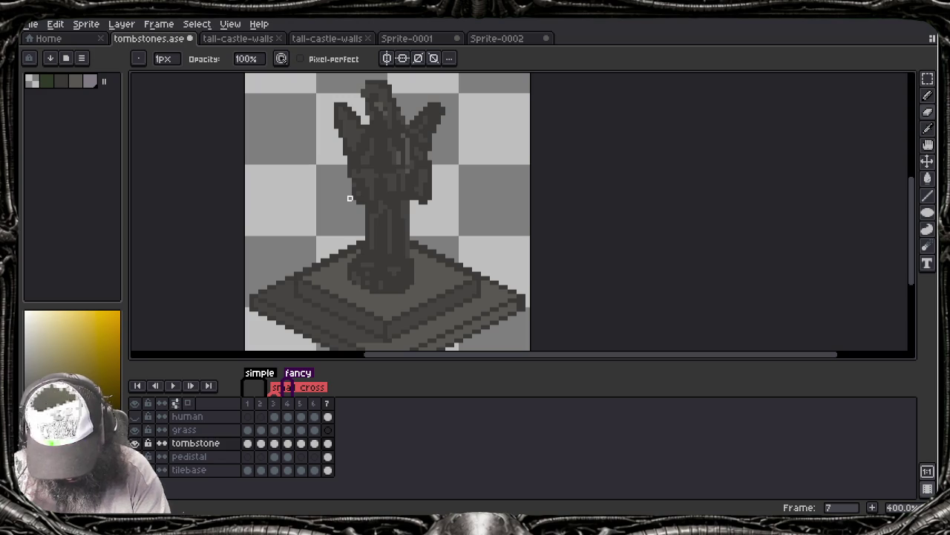
pyautogui.press('alt')
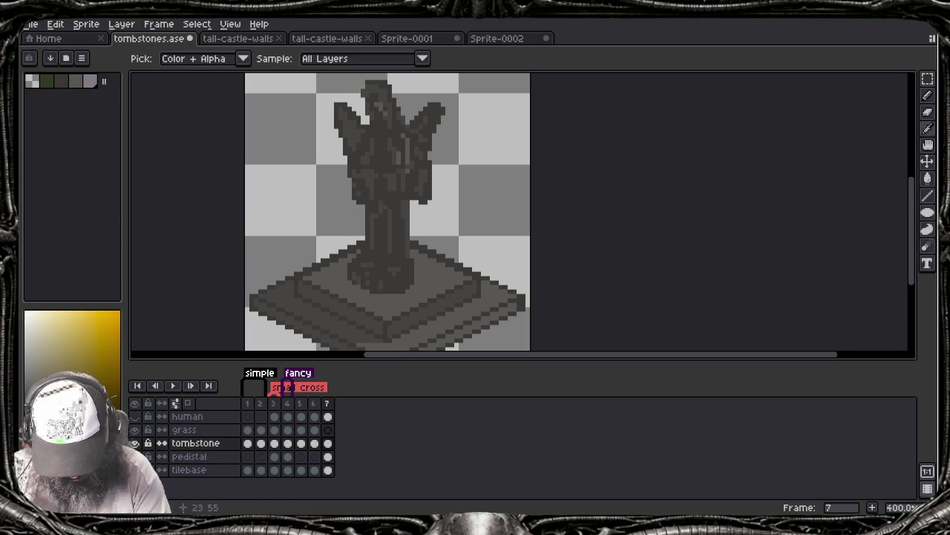
pyautogui.press('e')
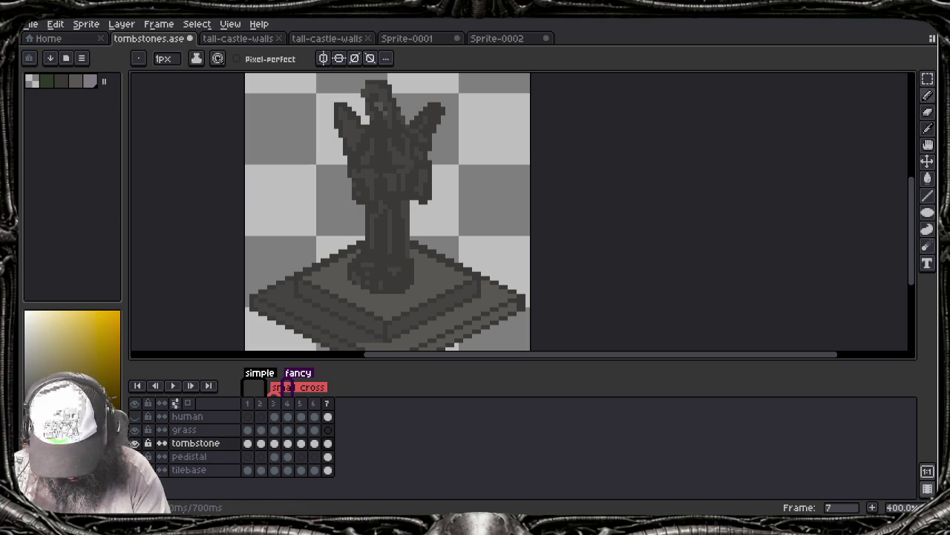
pyautogui.keyDown('alt'); pyautogui.click(411, 159); pyautogui.keyUp('alt')
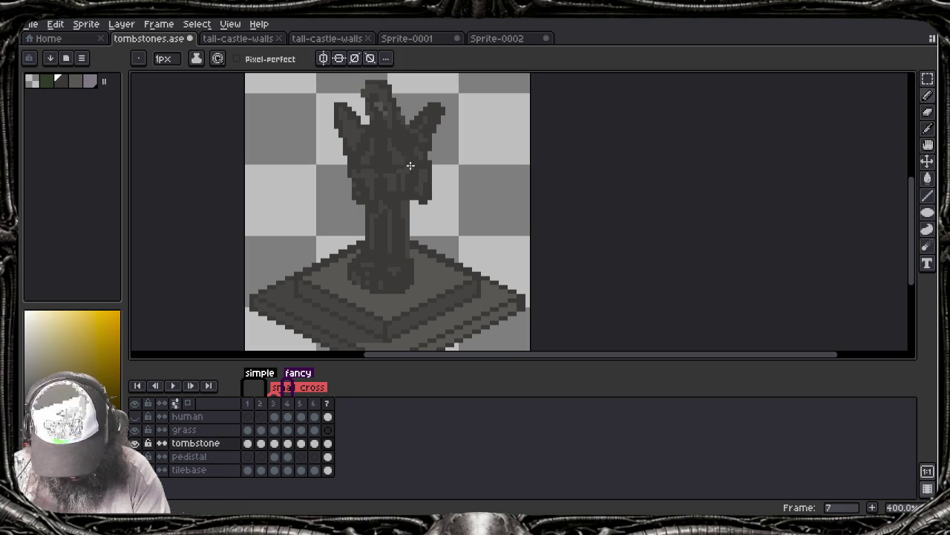